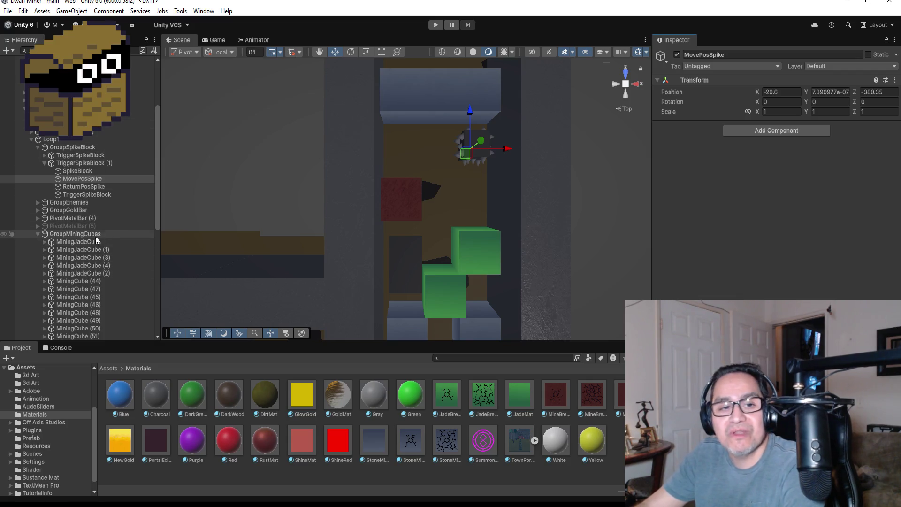
- Move the TriggerSpikeBlock plane beside the spike block to X -29.31, Z -380.16, then check ReturnPosSpike
{"action": "left_click", "coordinate": [91, 195]}
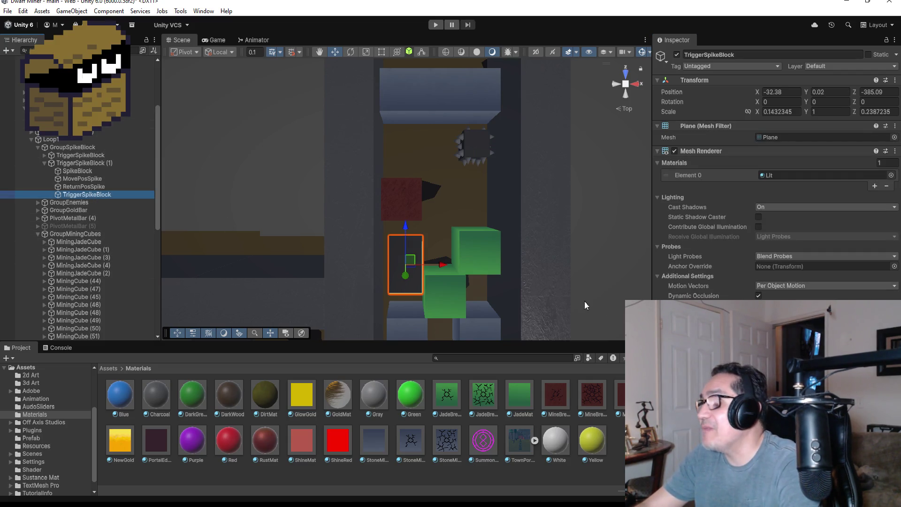
{"action": "scroll", "coordinate": [573, 245], "scroll_direction": "up", "scroll_amount": 1}
{"action": "scroll", "coordinate": [524, 275], "scroll_direction": "up", "scroll_amount": 1}
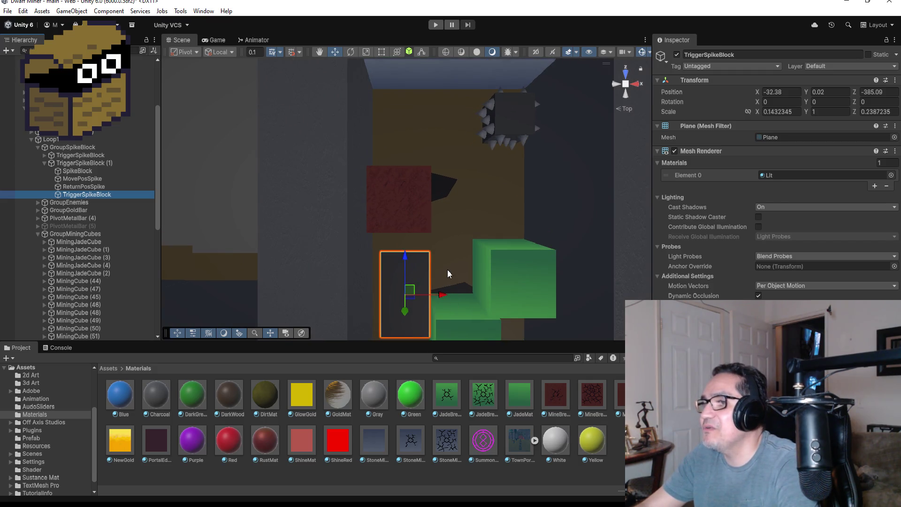
{"action": "scroll", "coordinate": [448, 273], "scroll_direction": "down", "scroll_amount": 1}
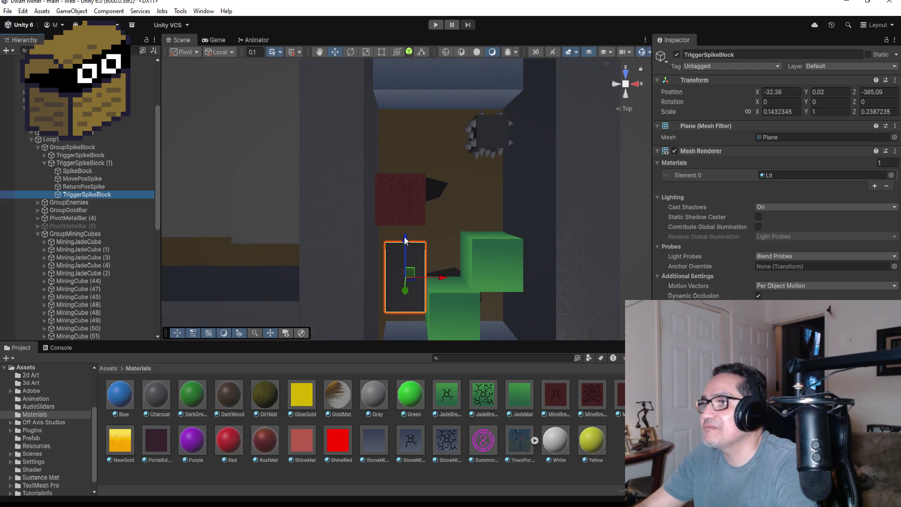
{"action": "left_click_drag", "start_coordinate": [405, 240], "coordinate": [435, 93]}
{"action": "left_click_drag", "start_coordinate": [452, 135], "coordinate": [524, 141]}
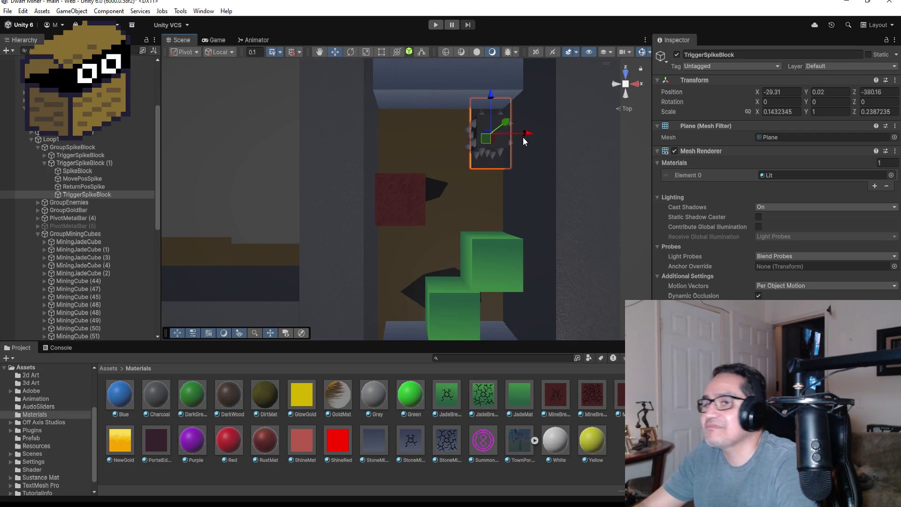
{"action": "left_click", "coordinate": [72, 186]}
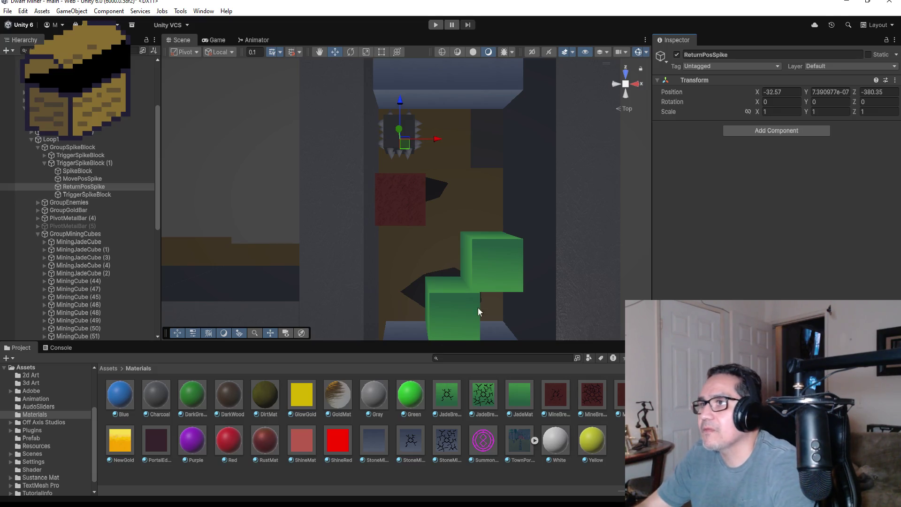
{"action": "scroll", "coordinate": [468, 88], "scroll_direction": "down", "scroll_amount": 5}
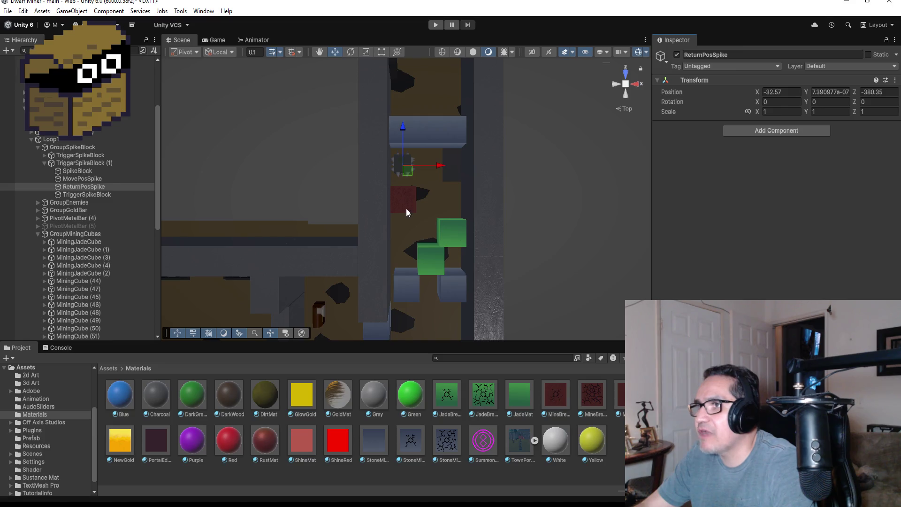
{"action": "left_click", "coordinate": [411, 205]}
{"action": "left_click", "coordinate": [461, 154]}
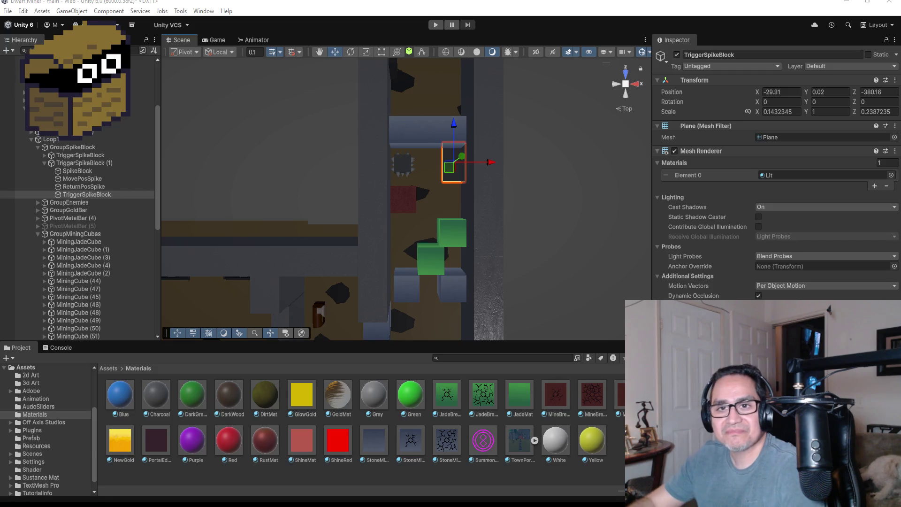
{"action": "scroll", "coordinate": [538, 196], "scroll_direction": "down", "scroll_amount": 4}
{"action": "scroll", "coordinate": [444, 186], "scroll_direction": "up", "scroll_amount": 2}
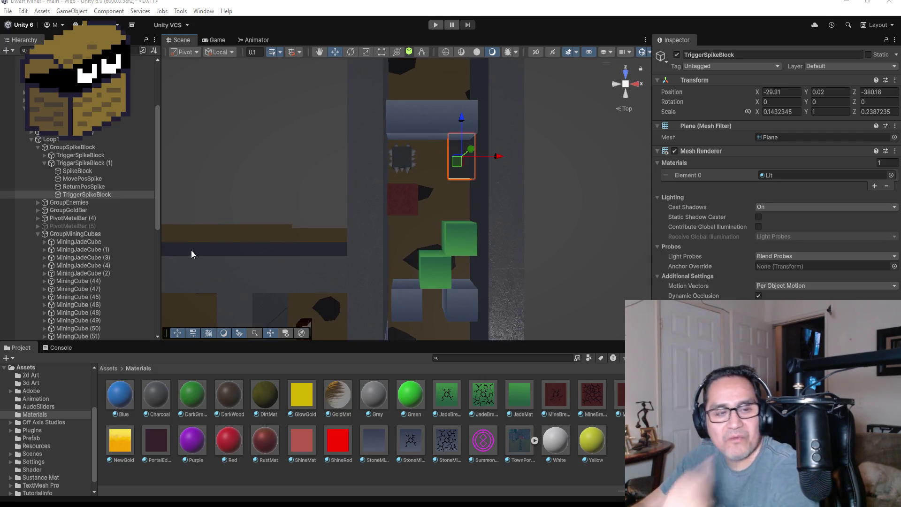
{"action": "left_click", "coordinate": [89, 187]}
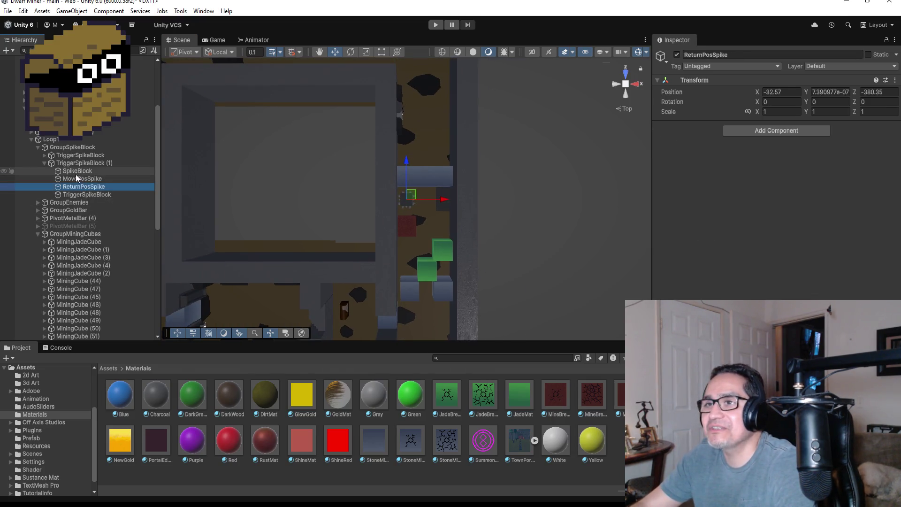
- Frame the SpikeBlock, orbit into a perspective corridor view, and inspect ReturnPosSpike at X -32.57
{"action": "left_click", "coordinate": [79, 172]}
{"action": "key", "text": "f"}
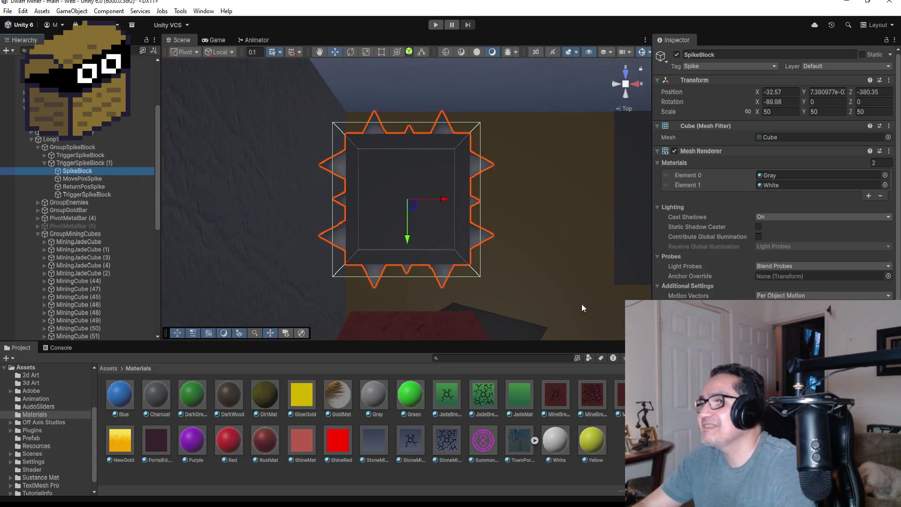
{"action": "scroll", "coordinate": [523, 288], "scroll_direction": "down", "scroll_amount": 3}
{"action": "mouse_move", "coordinate": [484, 267]}
{"action": "left_mouse_down"}
{"action": "mouse_move", "coordinate": [496, 194]}
{"action": "mouse_move", "coordinate": [468, 197]}
{"action": "left_mouse_up"}
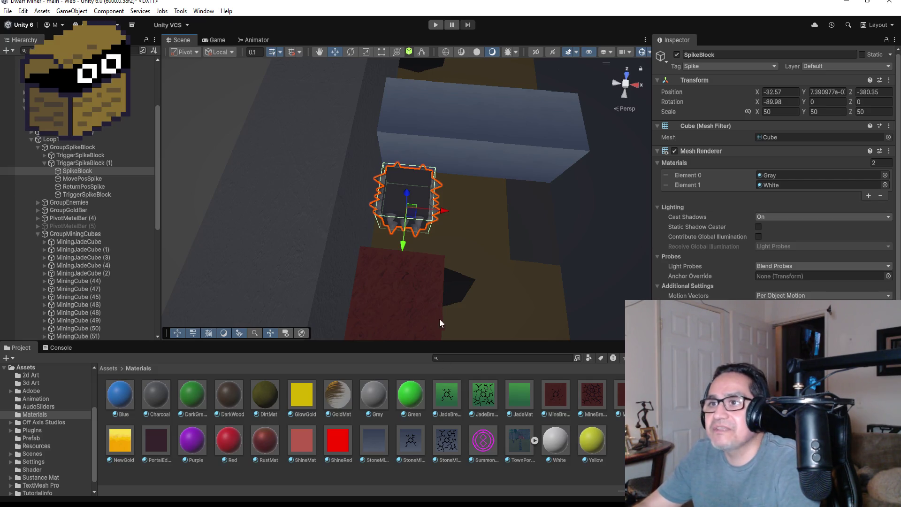
{"action": "left_click", "coordinate": [97, 187]}
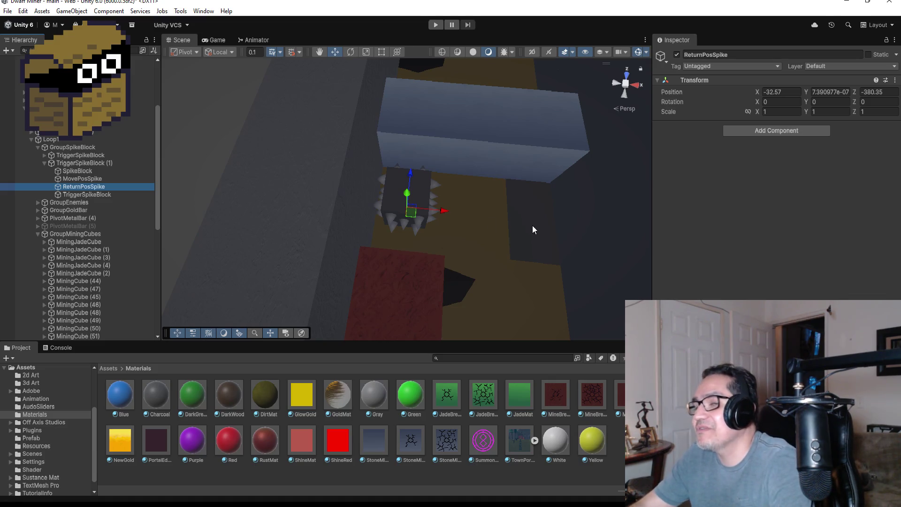
- Review the SpikeBlock, MovePosSpike and ReturnPosSpike positions in turn
{"action": "scroll", "coordinate": [539, 223], "scroll_direction": "up", "scroll_amount": 2}
{"action": "left_click", "coordinate": [85, 170]}
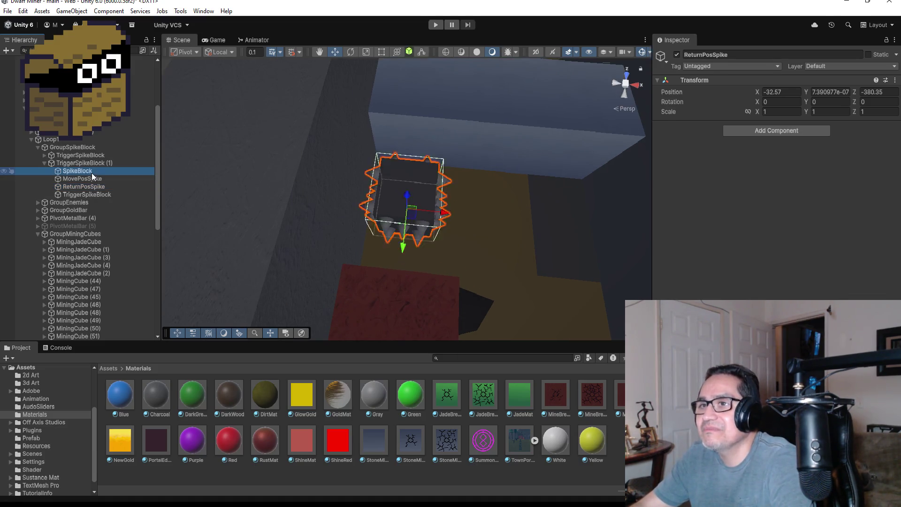
{"action": "left_click", "coordinate": [91, 179]}
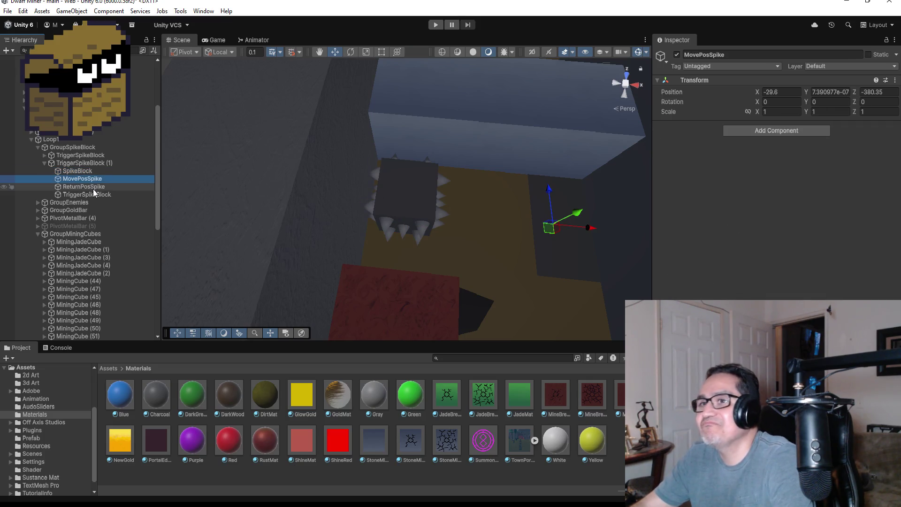
{"action": "left_click", "coordinate": [93, 189]}
- Inspect the TriggerSpikeBlock plane at X -29.31, Y 0.02, Z -380.16 beside the spike block
{"action": "left_click", "coordinate": [93, 195]}
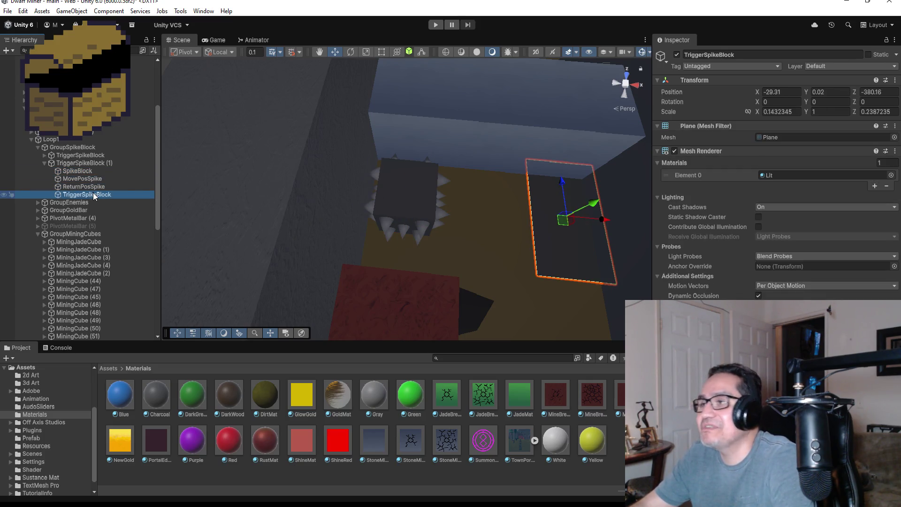
{"action": "scroll", "coordinate": [551, 238], "scroll_direction": "down", "scroll_amount": 3}
{"action": "scroll", "coordinate": [559, 225], "scroll_direction": "down", "scroll_amount": 3}
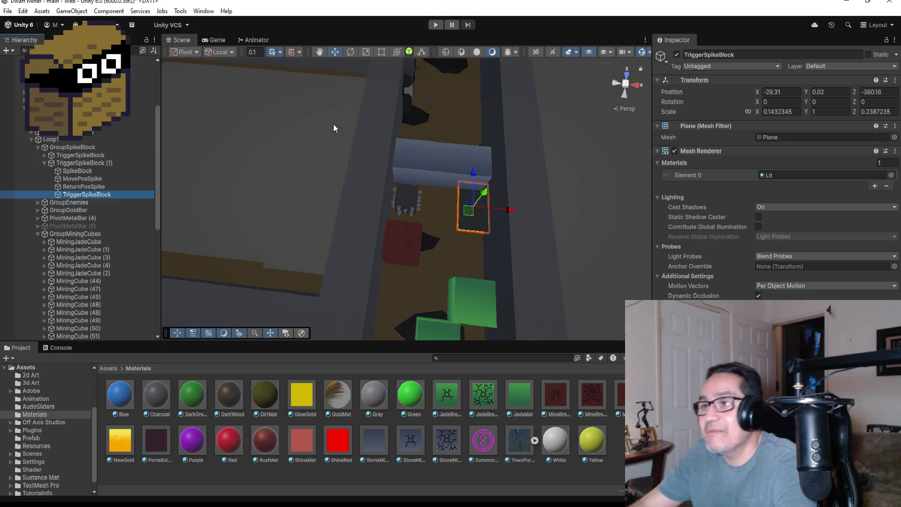
{"action": "scroll", "coordinate": [518, 193], "scroll_direction": "up", "scroll_amount": 3}
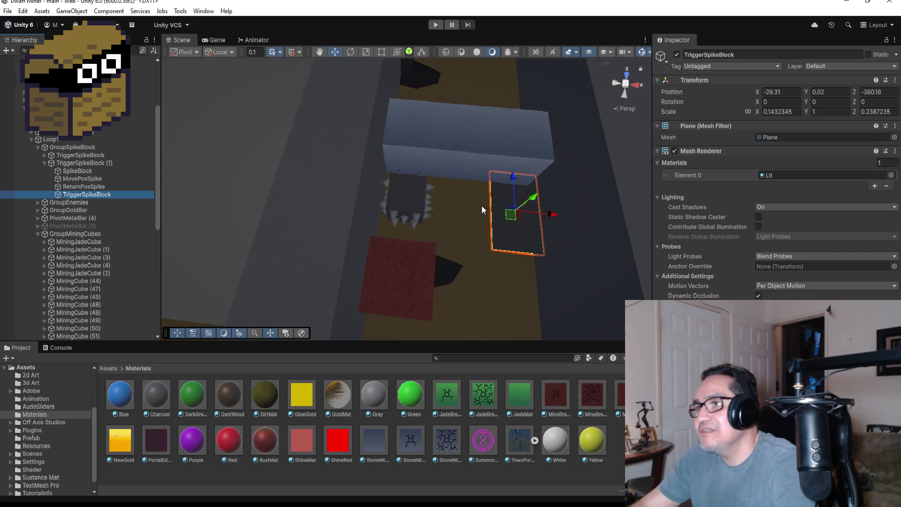
{"action": "scroll", "coordinate": [490, 263], "scroll_direction": "down", "scroll_amount": 4}
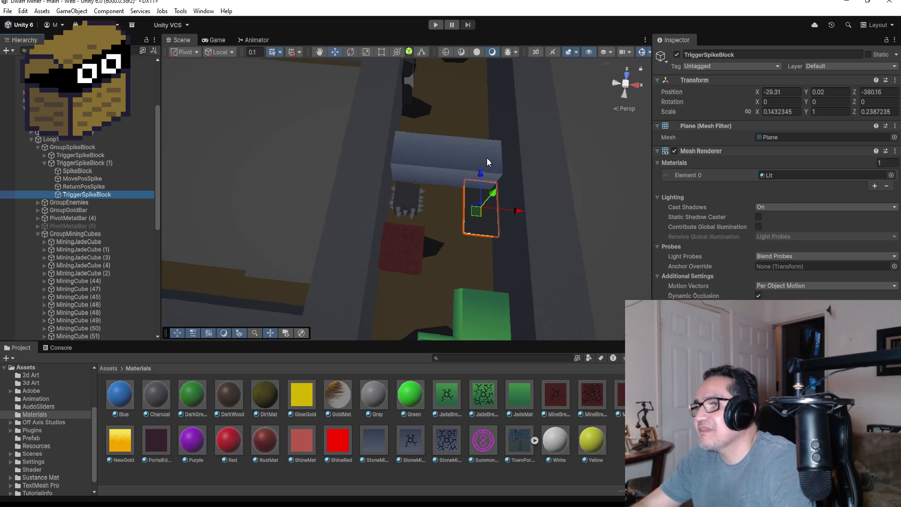
{"action": "left_click", "coordinate": [486, 158]}
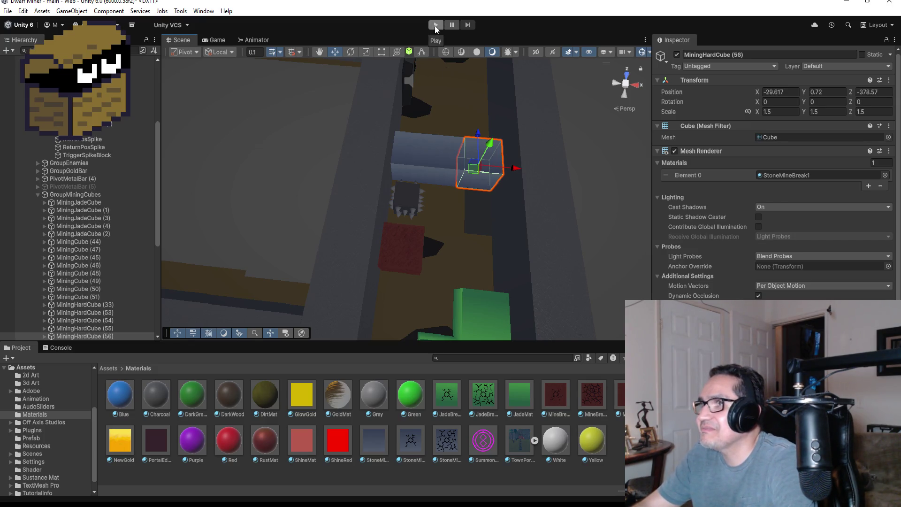
{"action": "scroll", "coordinate": [465, 195], "scroll_direction": "down", "scroll_amount": 10}
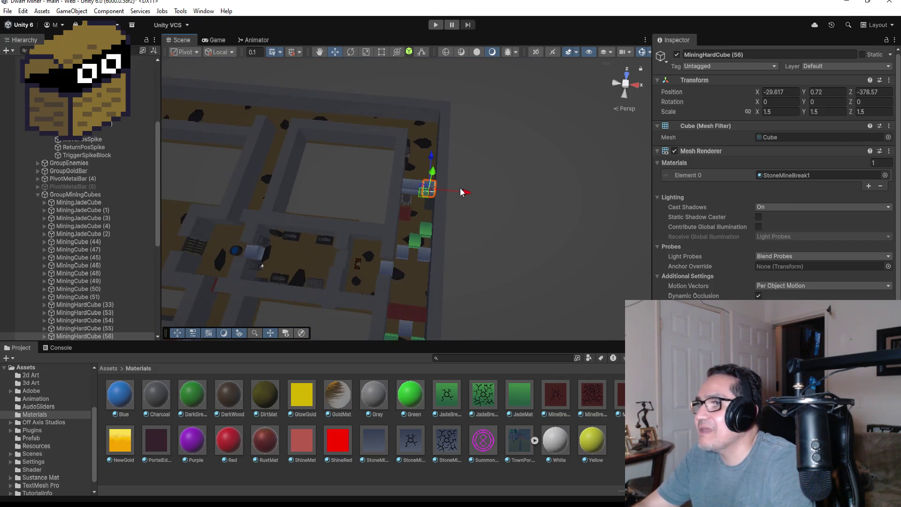
{"action": "scroll", "coordinate": [461, 191], "scroll_direction": "down", "scroll_amount": 5}
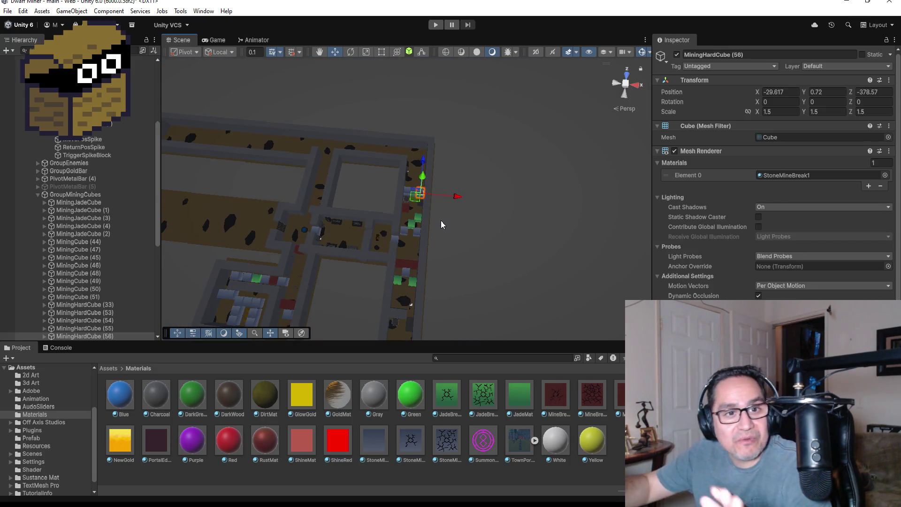
{"action": "scroll", "coordinate": [485, 165], "scroll_direction": "down", "scroll_amount": 3}
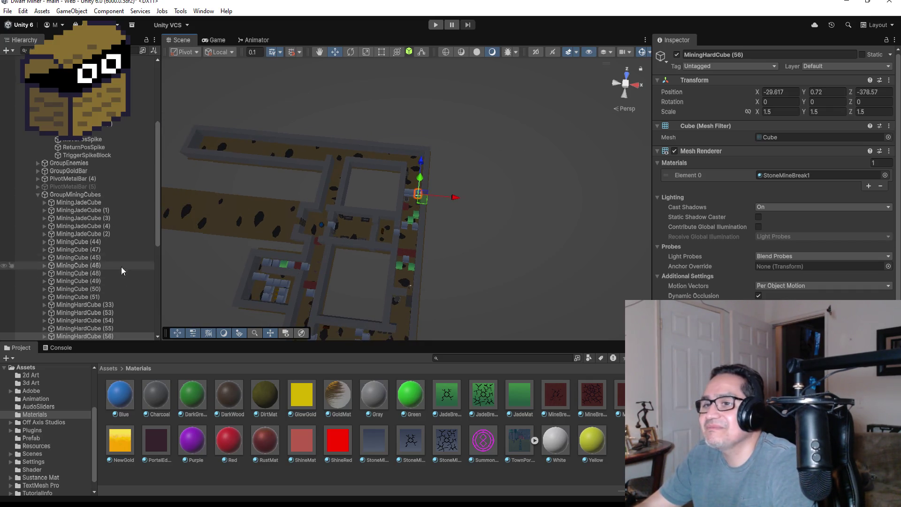
{"action": "left_click", "coordinate": [407, 174]}
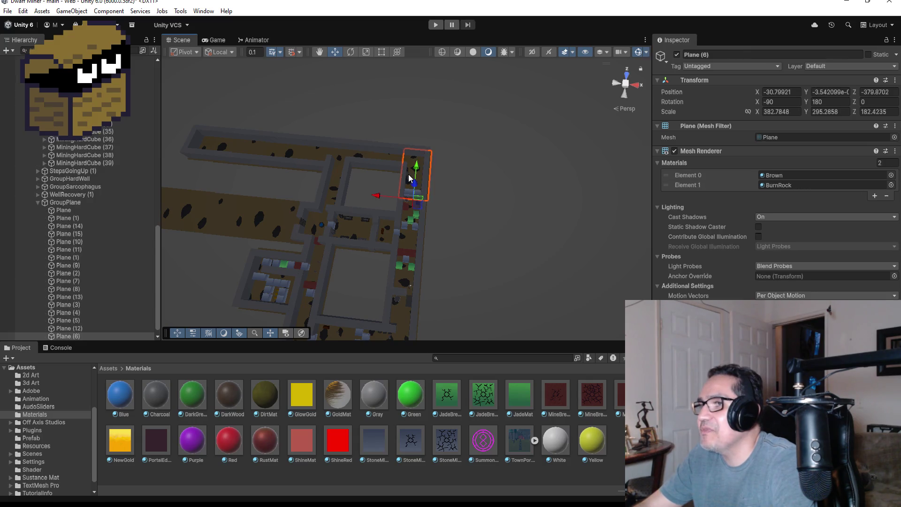
{"action": "key", "text": "f"}
{"action": "mouse_move", "coordinate": [458, 137]}
{"action": "left_mouse_down"}
{"action": "mouse_move", "coordinate": [401, 152]}
{"action": "mouse_move", "coordinate": [457, 156]}
{"action": "left_mouse_up"}
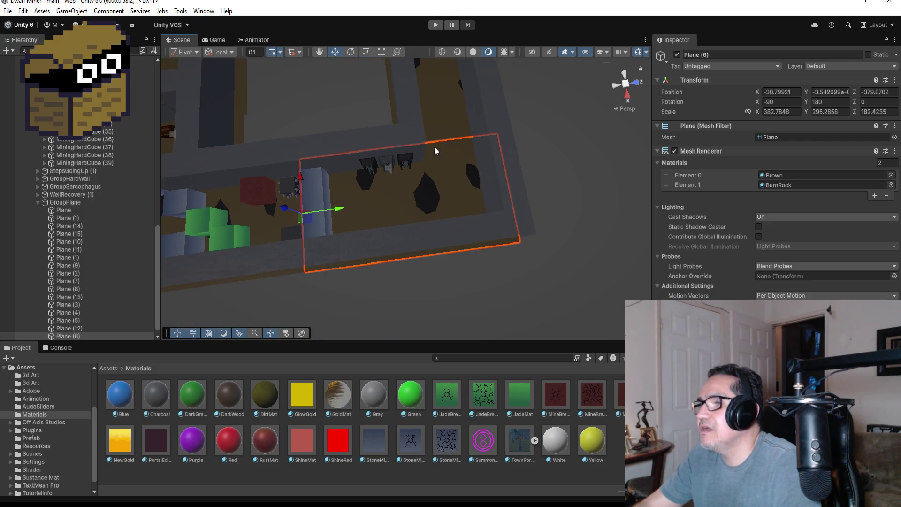
{"action": "left_click", "coordinate": [230, 235]}
{"action": "scroll", "coordinate": [470, 151], "scroll_direction": "down", "scroll_amount": 3}
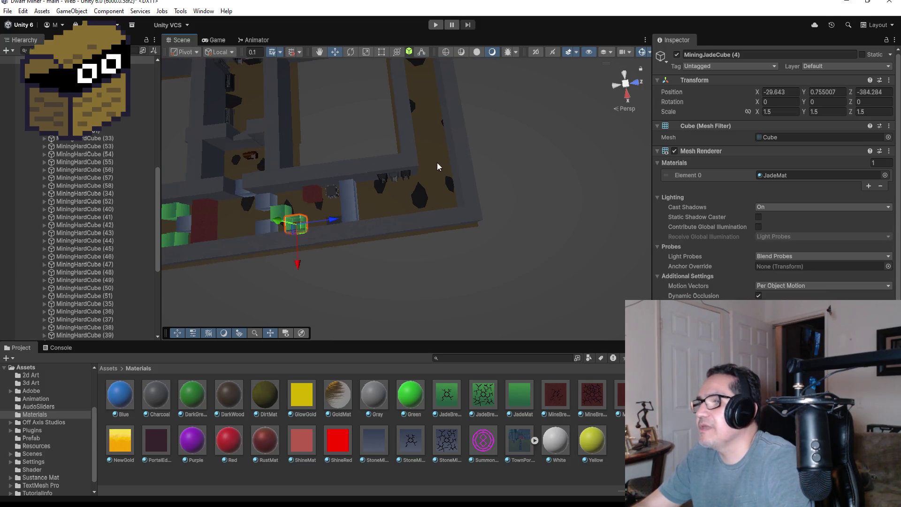
{"action": "left_click", "coordinate": [623, 77]}
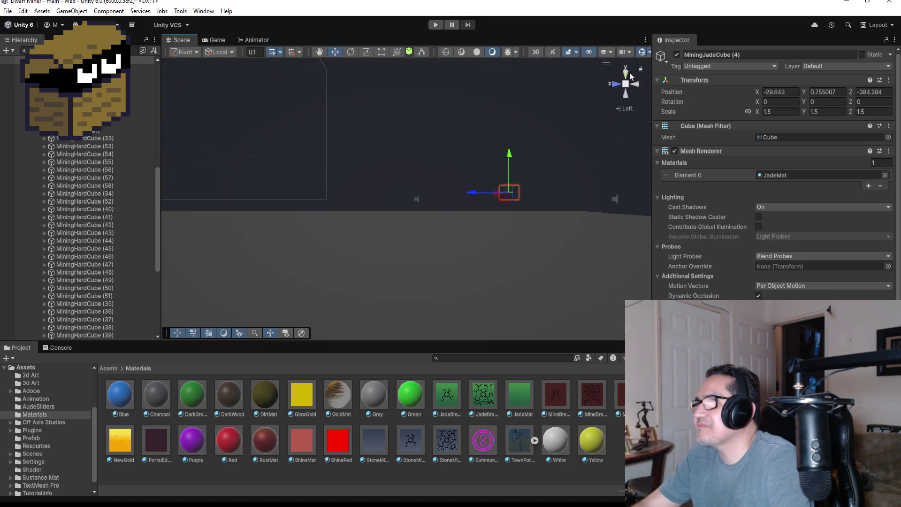
{"action": "left_click", "coordinate": [629, 74]}
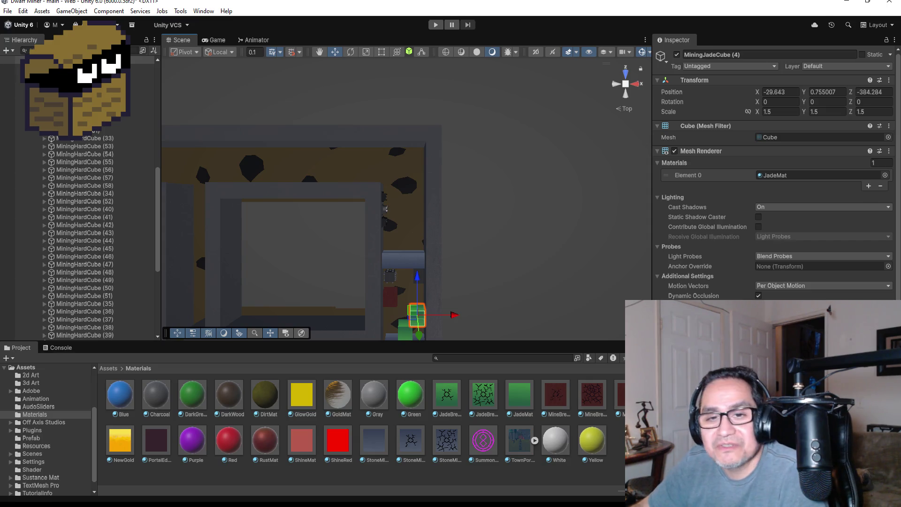
- Duplicate the jade cube and move the copy up the corridor into place
{"action": "scroll", "coordinate": [396, 229], "scroll_direction": "up", "scroll_amount": 1}
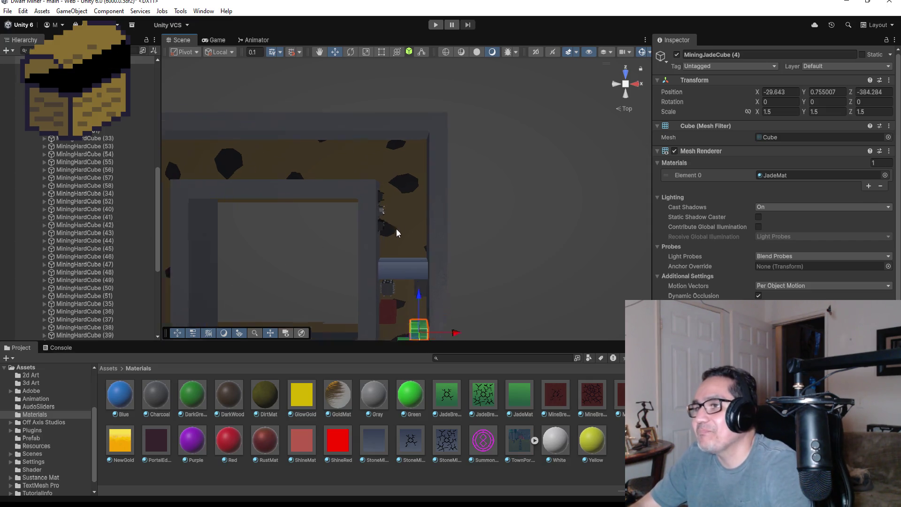
{"action": "scroll", "coordinate": [396, 229], "scroll_direction": "up", "scroll_amount": 2}
{"action": "scroll", "coordinate": [490, 212], "scroll_direction": "down", "scroll_amount": 2}
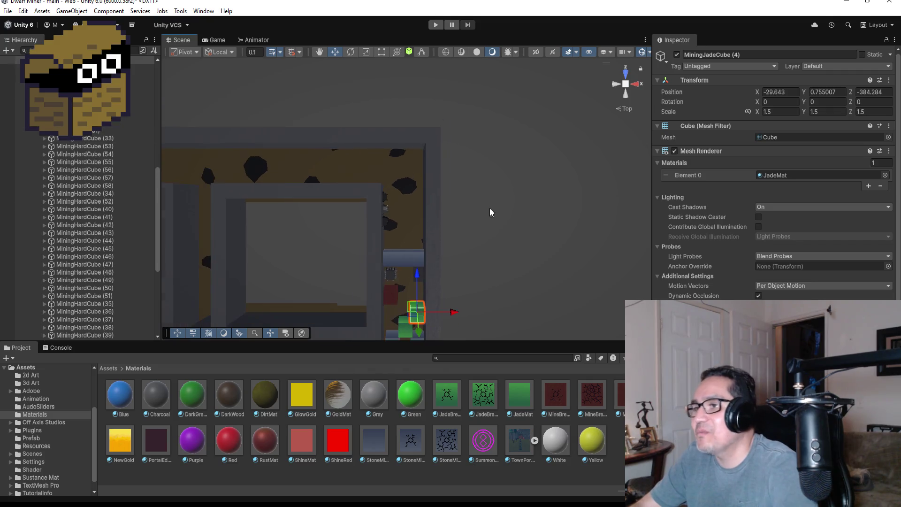
{"action": "key", "text": "ctrl+d"}
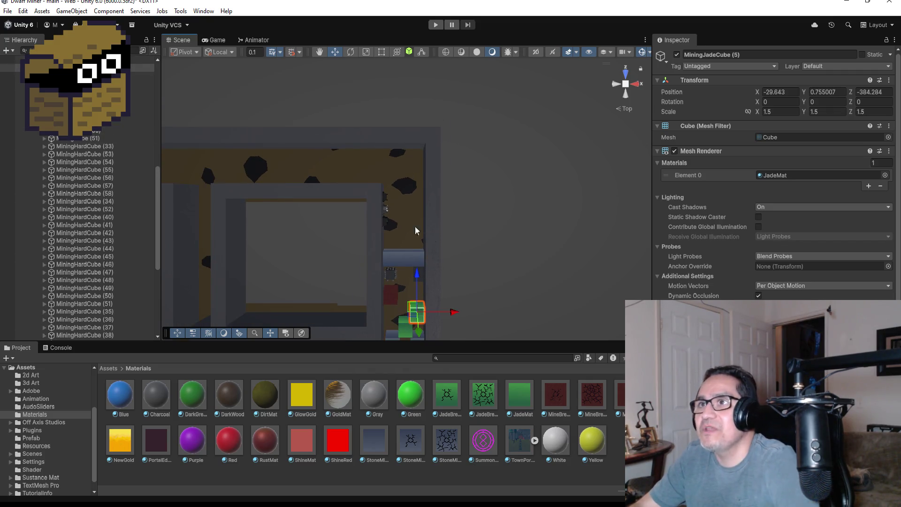
{"action": "left_click_drag", "start_coordinate": [418, 277], "coordinate": [419, 131]}
{"action": "left_click_drag", "start_coordinate": [445, 169], "coordinate": [409, 174]}
- Frame MiningJadeCube (5) in top view and nudge it to Z -369.853
{"action": "key", "text": "f"}
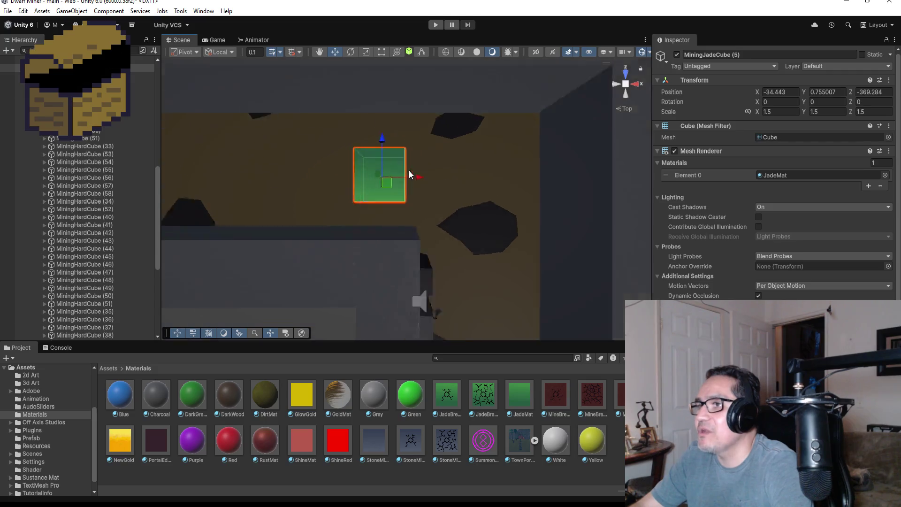
{"action": "mouse_move", "coordinate": [569, 201]}
{"action": "left_mouse_down"}
{"action": "mouse_move", "coordinate": [251, 64]}
{"action": "mouse_move", "coordinate": [359, 119]}
{"action": "left_mouse_up"}
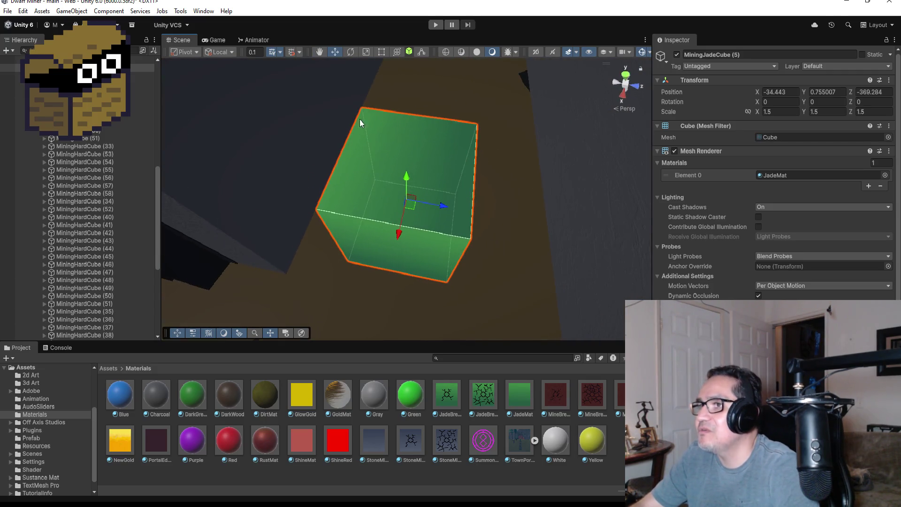
{"action": "left_click", "coordinate": [623, 75]}
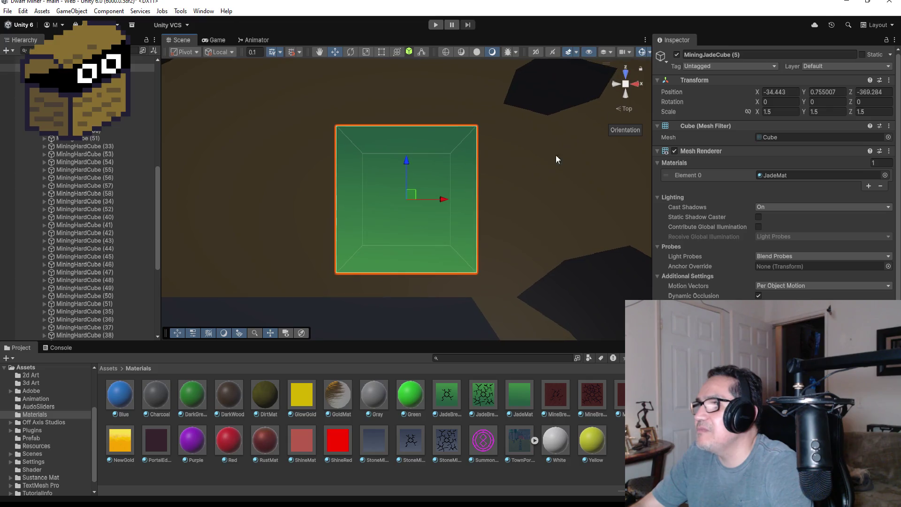
{"action": "left_click_drag", "start_coordinate": [408, 162], "coordinate": [412, 192]}
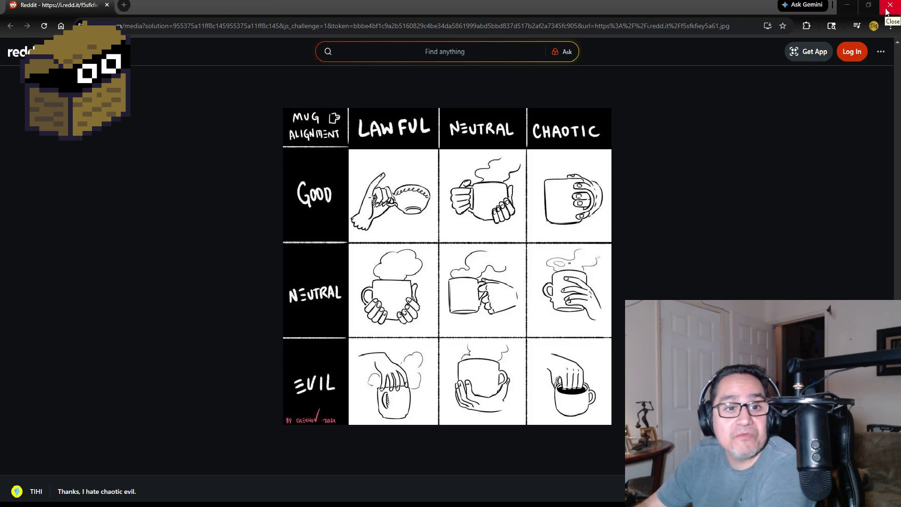
- Close the browser window with the Reddit mug alignment chart image
{"action": "left_click", "coordinate": [886, 11]}
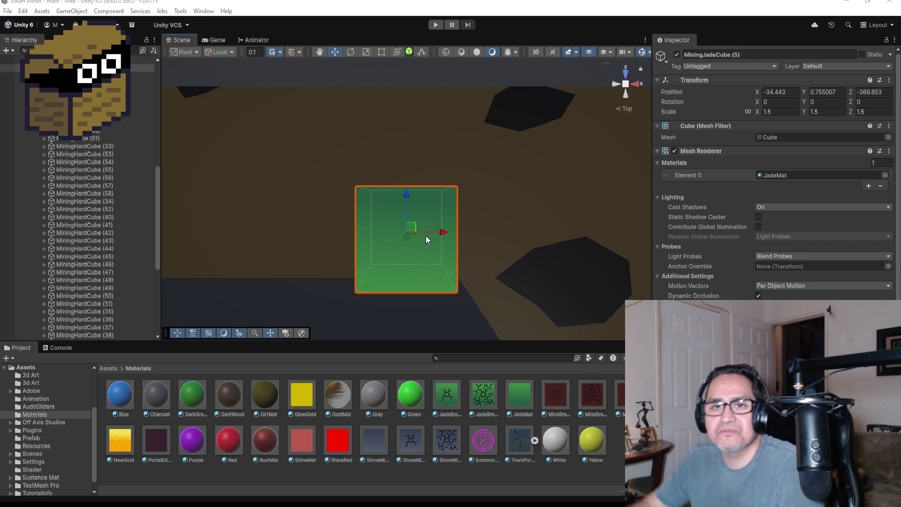
- Duplicate the jade cube as MiningJadeCube (6) and move it along Z to -368.153
{"action": "scroll", "coordinate": [457, 200], "scroll_direction": "down", "scroll_amount": 2}
{"action": "scroll", "coordinate": [469, 222], "scroll_direction": "down", "scroll_amount": 2}
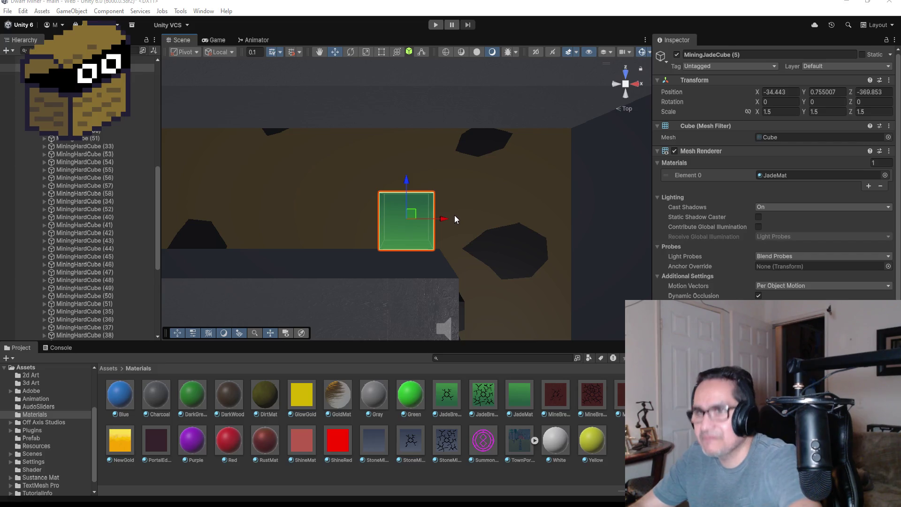
{"action": "left_click", "coordinate": [94, 67]}
{"action": "key", "text": "ctrl+d"}
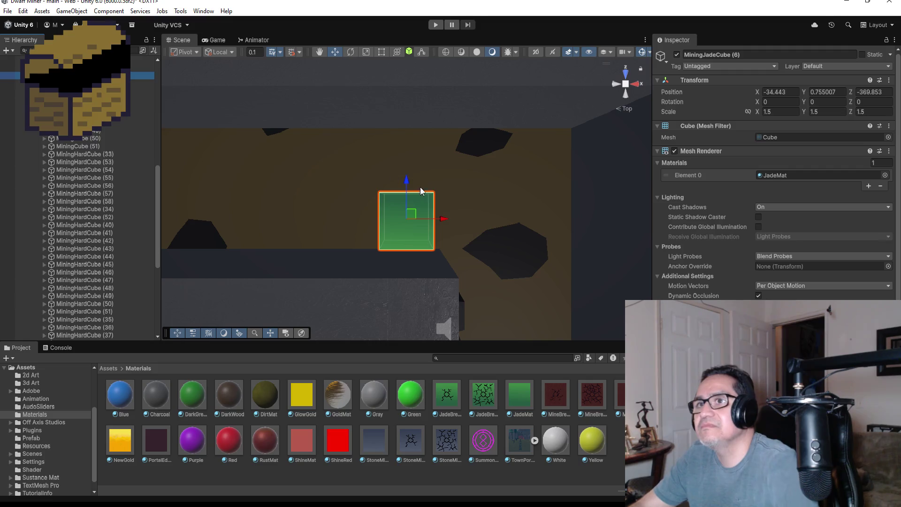
{"action": "left_click_drag", "start_coordinate": [407, 187], "coordinate": [407, 122]}
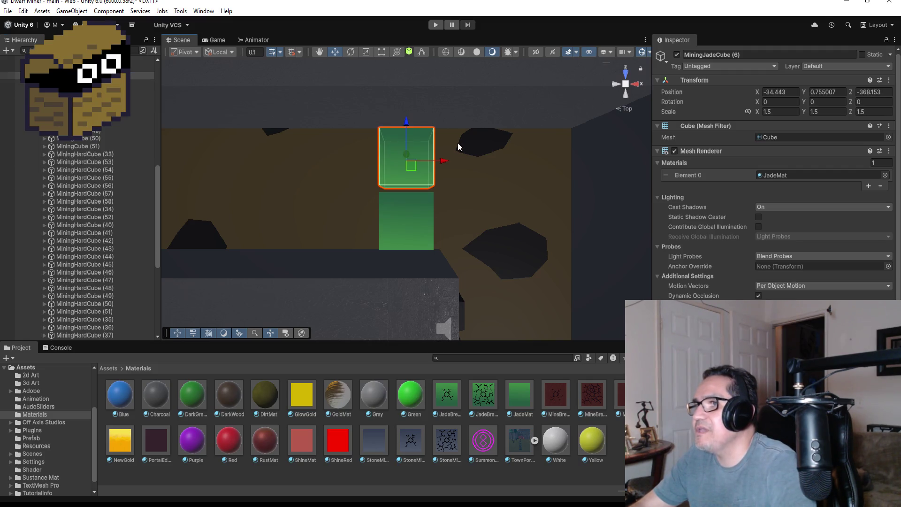
{"action": "mouse_move", "coordinate": [494, 170]}
{"action": "left_mouse_down"}
{"action": "mouse_move", "coordinate": [561, 209]}
{"action": "mouse_move", "coordinate": [474, 135]}
{"action": "mouse_move", "coordinate": [484, 124]}
{"action": "mouse_move", "coordinate": [434, 185]}
{"action": "mouse_move", "coordinate": [447, 151]}
{"action": "mouse_move", "coordinate": [399, 187]}
{"action": "mouse_move", "coordinate": [522, 164]}
{"action": "mouse_move", "coordinate": [467, 177]}
{"action": "mouse_move", "coordinate": [444, 169]}
{"action": "mouse_move", "coordinate": [602, 89]}
{"action": "left_mouse_up"}
{"action": "scroll", "coordinate": [429, 193], "scroll_direction": "up", "scroll_amount": 3}
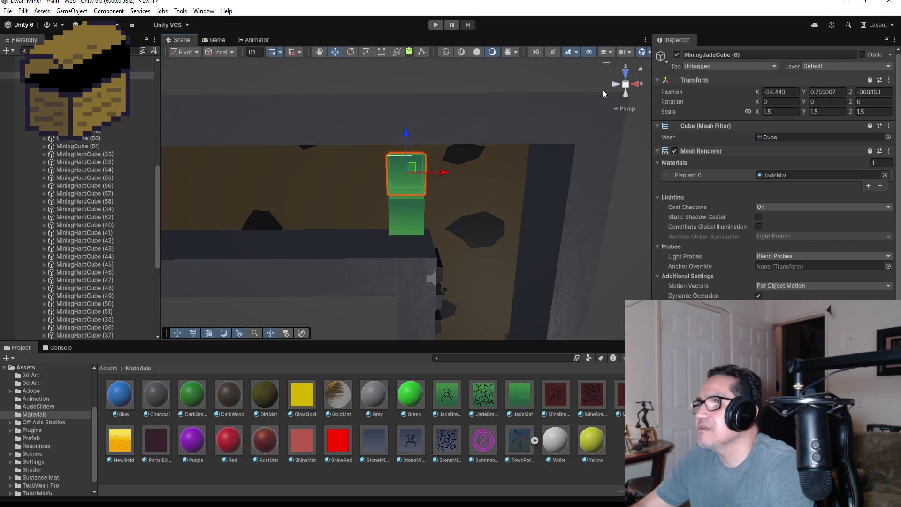
- Snap the Scene view from a front view to a straight-down top view
{"action": "left_click", "coordinate": [625, 74]}
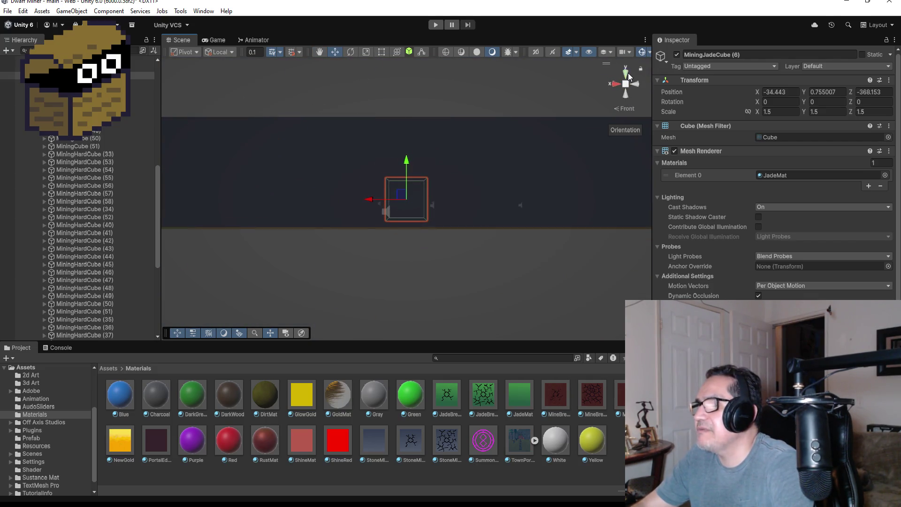
{"action": "left_click", "coordinate": [626, 74]}
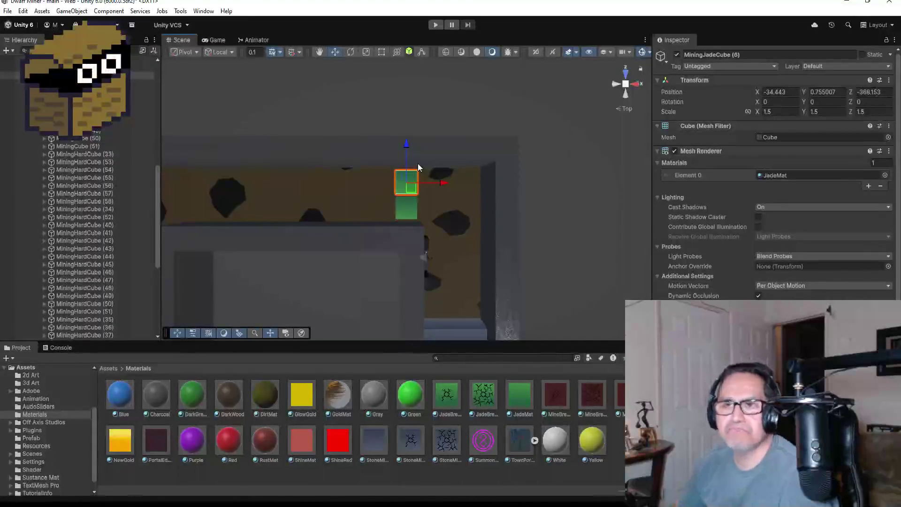
{"action": "scroll", "coordinate": [472, 238], "scroll_direction": "up", "scroll_amount": 3}
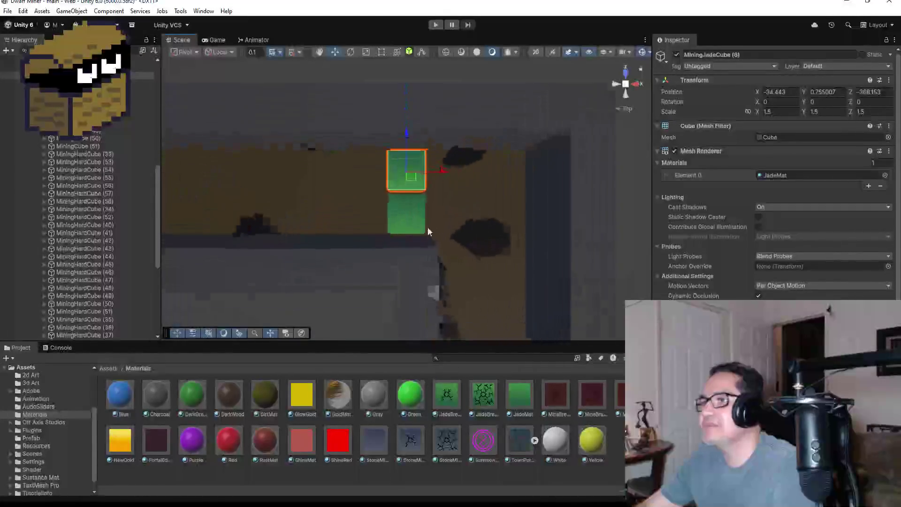
{"action": "scroll", "coordinate": [496, 234], "scroll_direction": "down", "scroll_amount": 1}
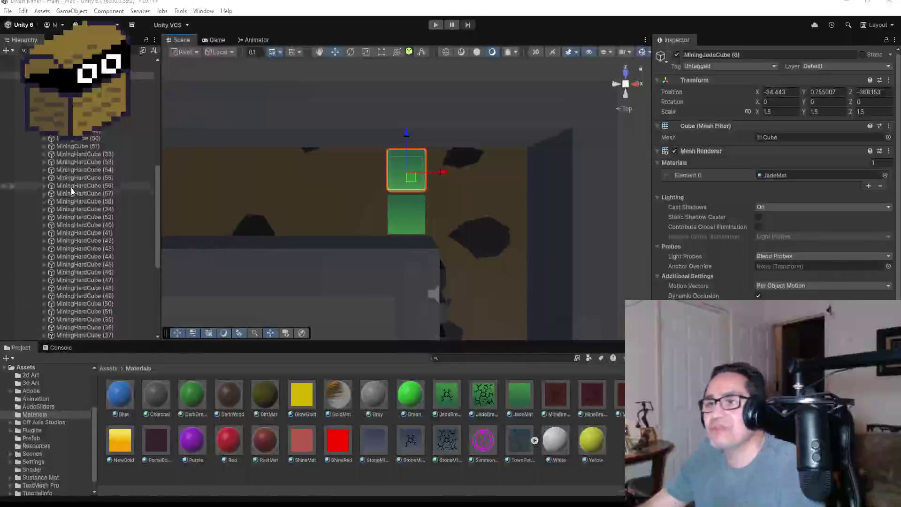
{"action": "left_click", "coordinate": [75, 155]}
{"action": "scroll", "coordinate": [75, 188], "scroll_direction": "up", "scroll_amount": 3}
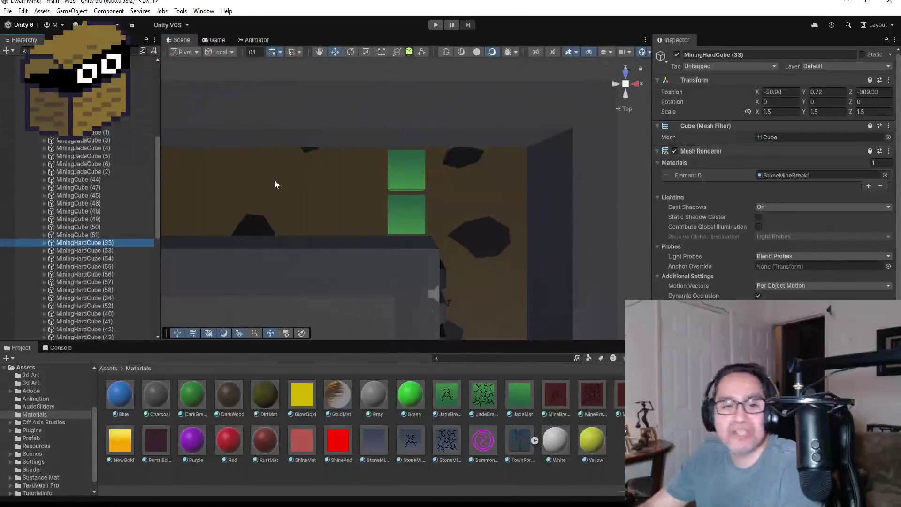
- Zoom the Scene view out over the mine level with MiningHardCube (33) selected
{"action": "scroll", "coordinate": [287, 203], "scroll_direction": "down", "scroll_amount": 2}
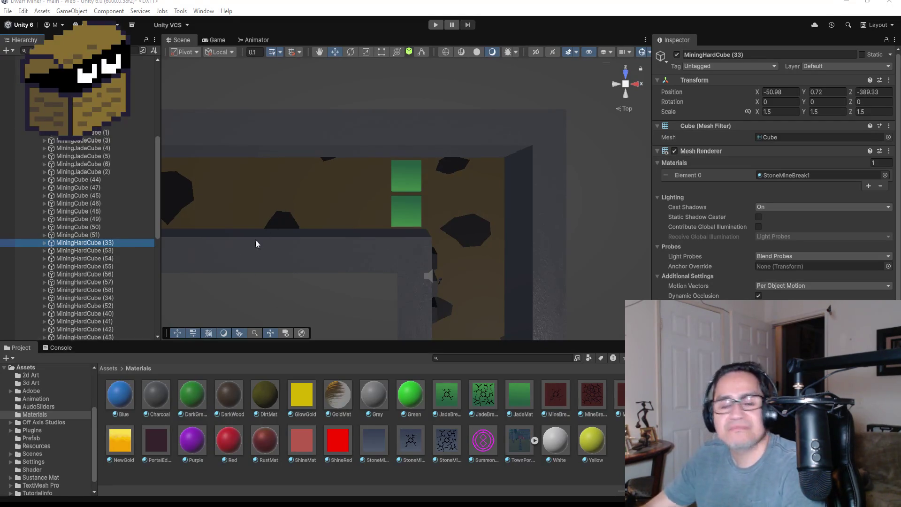
{"action": "scroll", "coordinate": [330, 172], "scroll_direction": "down", "scroll_amount": 3}
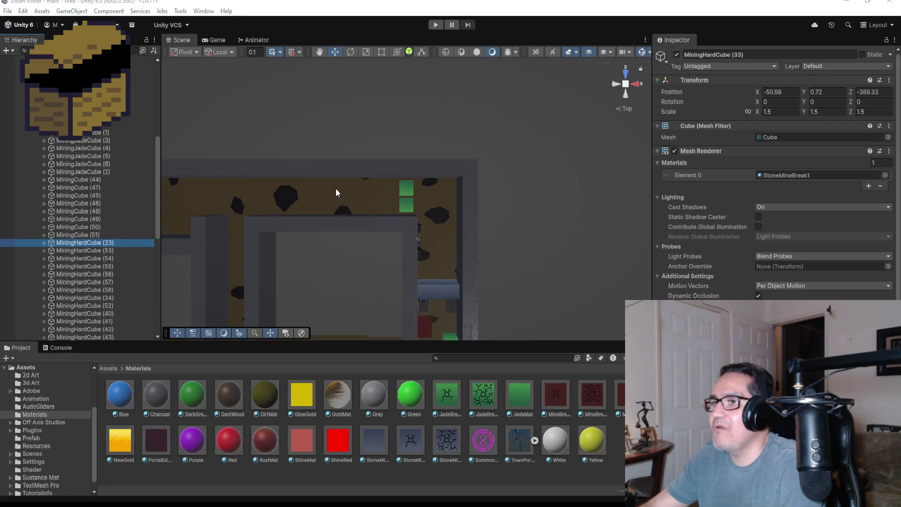
{"action": "scroll", "coordinate": [393, 194], "scroll_direction": "down", "scroll_amount": 2}
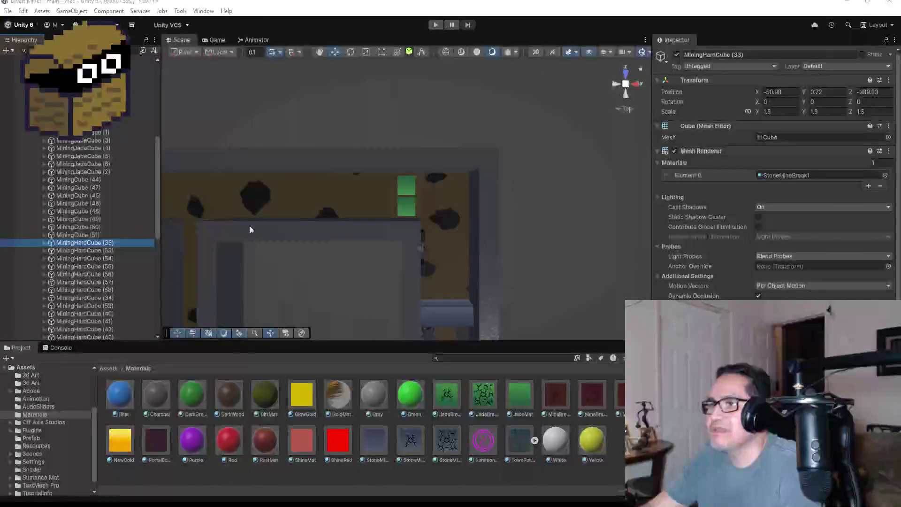